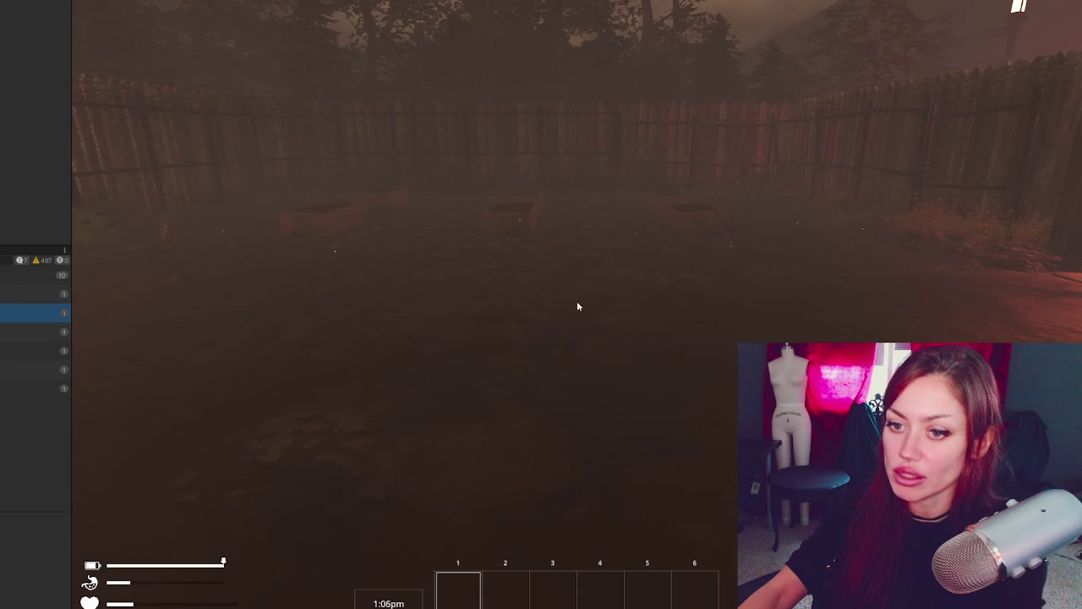
Check the currentMonologue line in Talking.cs's Start method in VS Code, then return to the game.
key("alt+Tab")
left_click(179, 220)
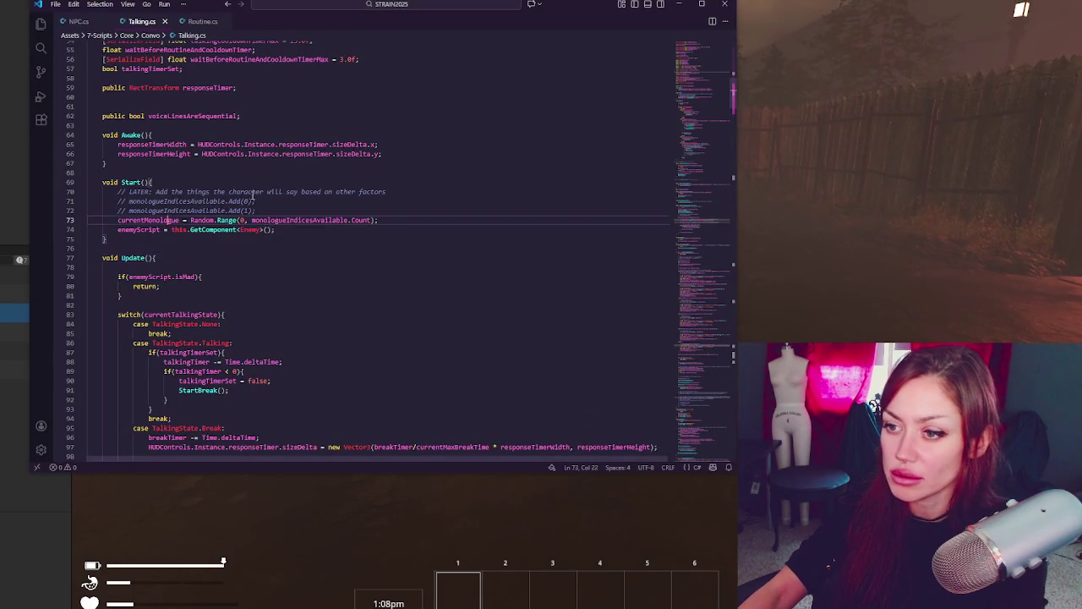
scroll(179, 219, "down", 3)
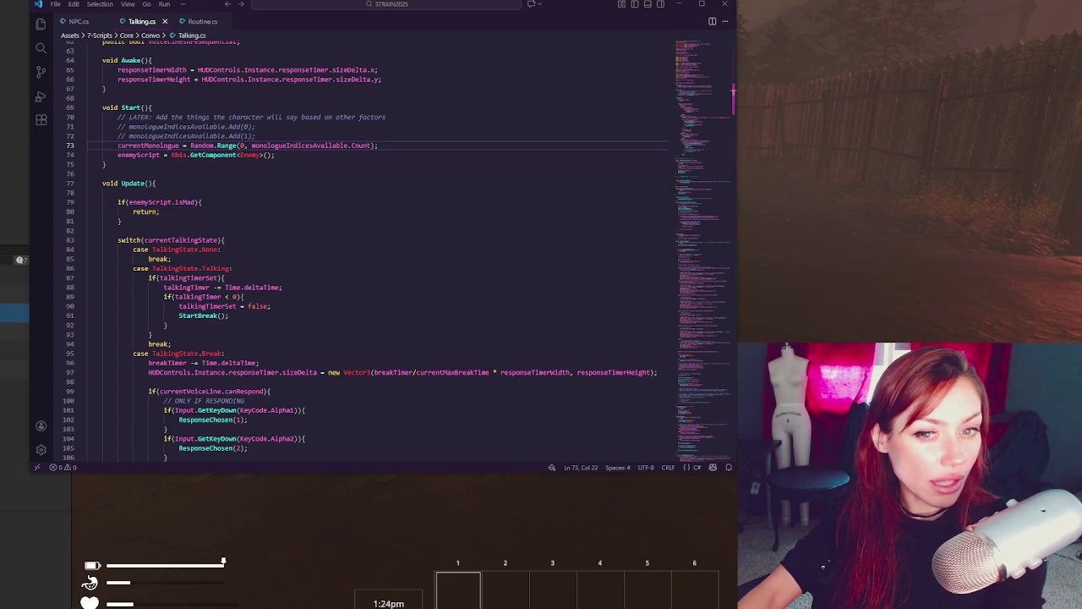
key("alt+Tab")
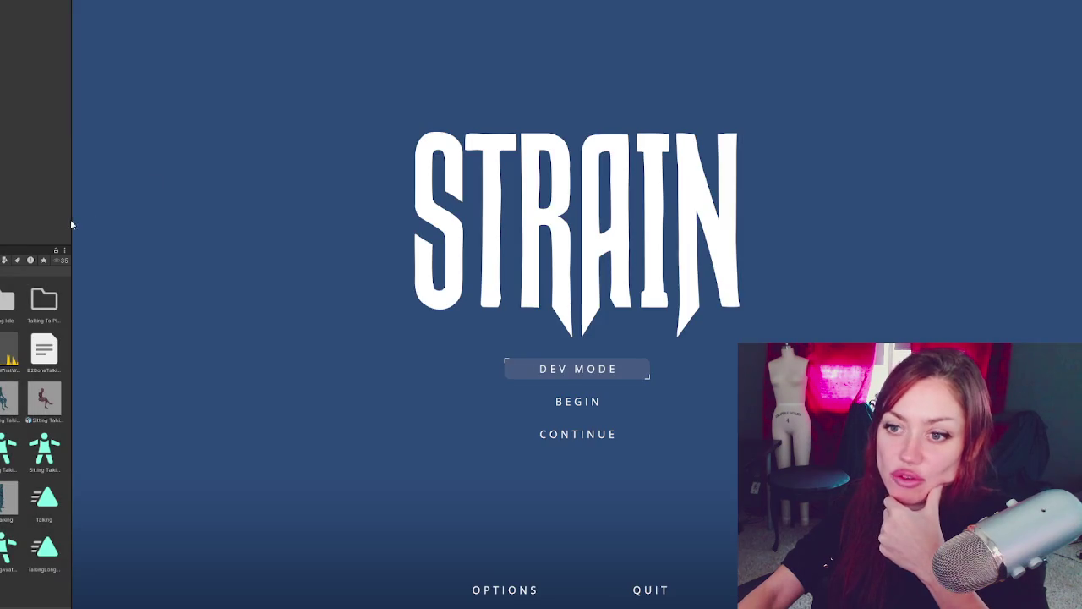
Stop play mode and widen the Project panel to find the Harold prefab.
key("ctrl+p")
left_click_drag(72, 219, 127, 217)
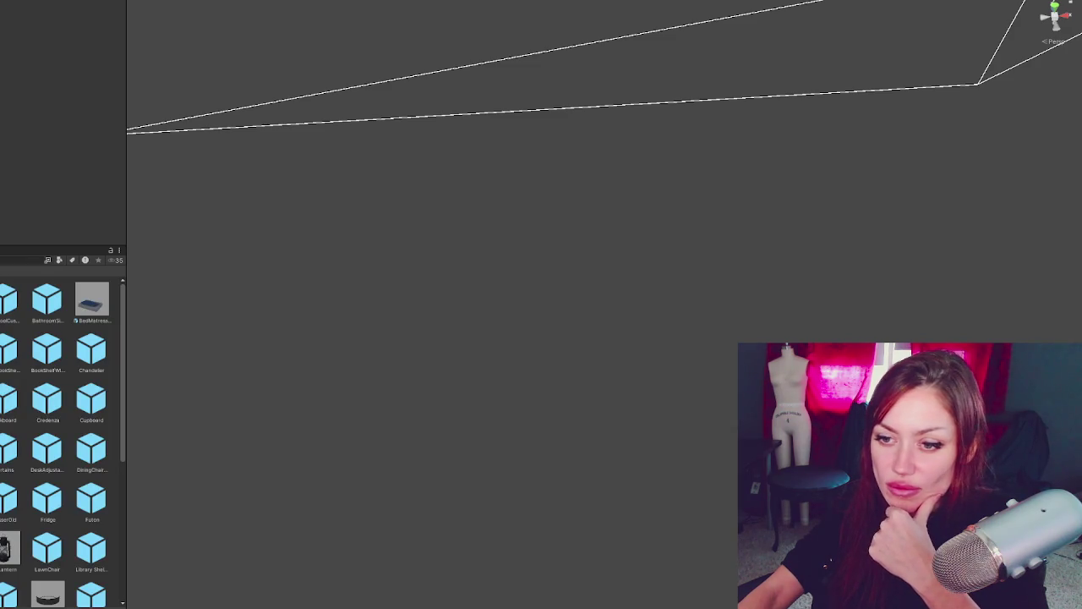
scroll(48, 388, "down", 5)
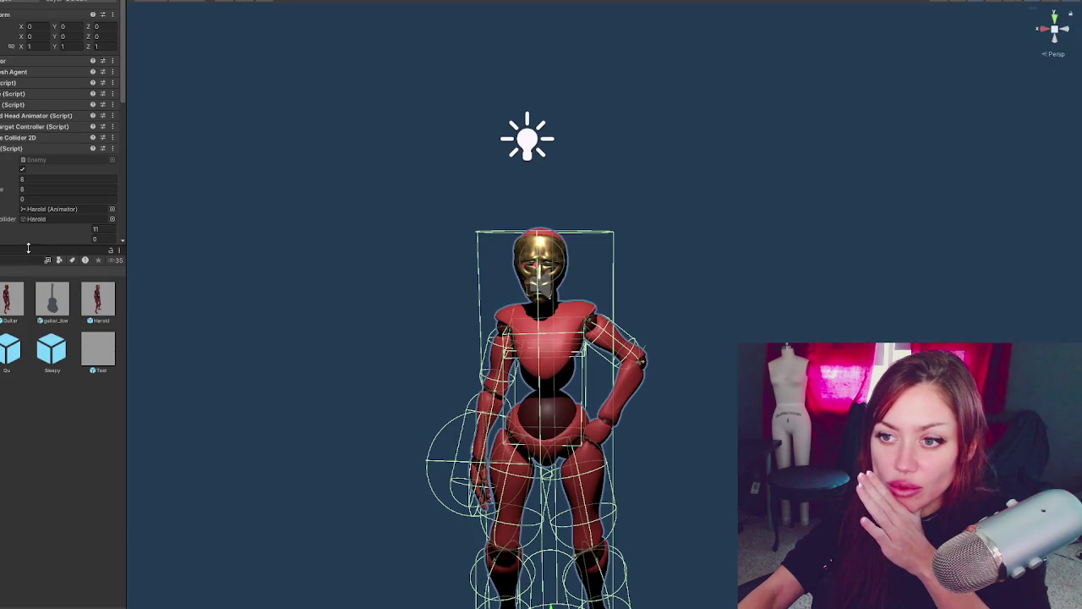
Enlarge the Inspector and expand Harold's Capsule Collider 2D (0.3 by 1, vertical).
left_click_drag(35, 247, 33, 397)
left_click(28, 138)
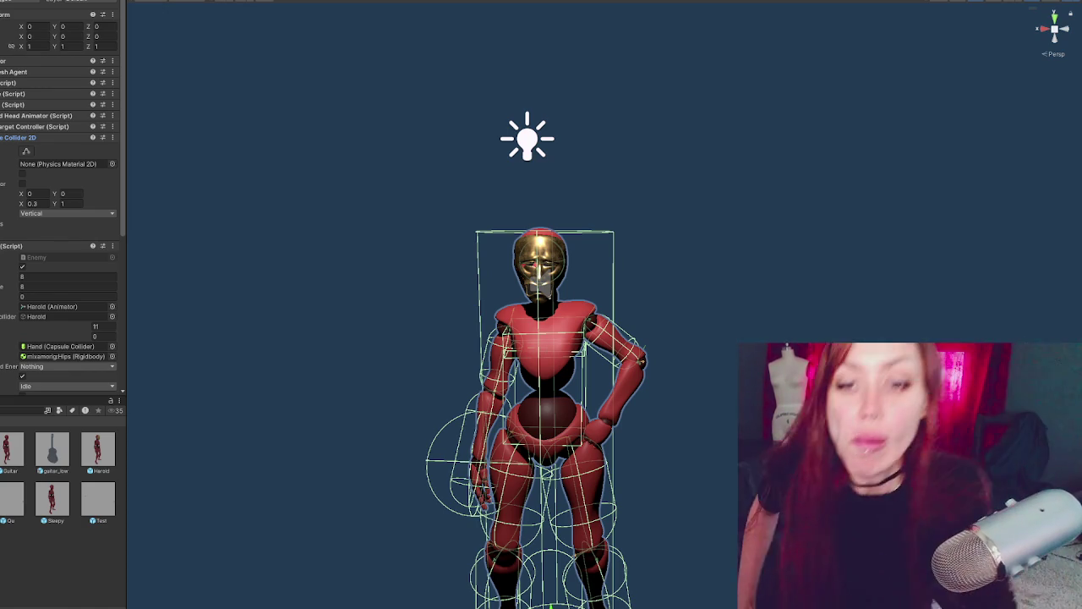
Expand the empty Turn Off On KO collider list and widen the Inspector.
scroll(34, 147, "down", 3)
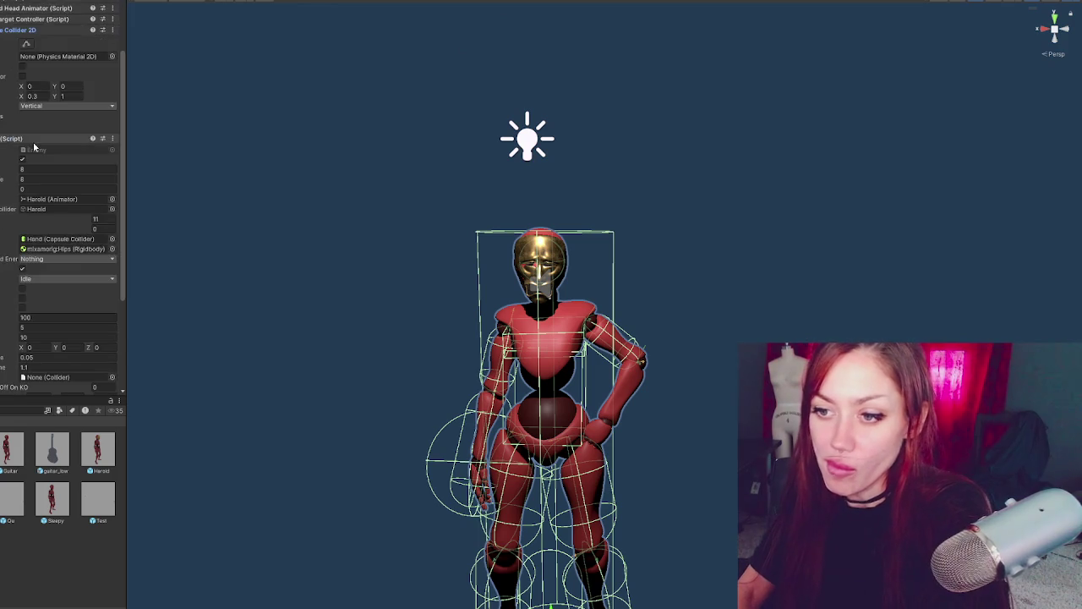
scroll(34, 146, "down", 3)
scroll(94, 179, "down", 1)
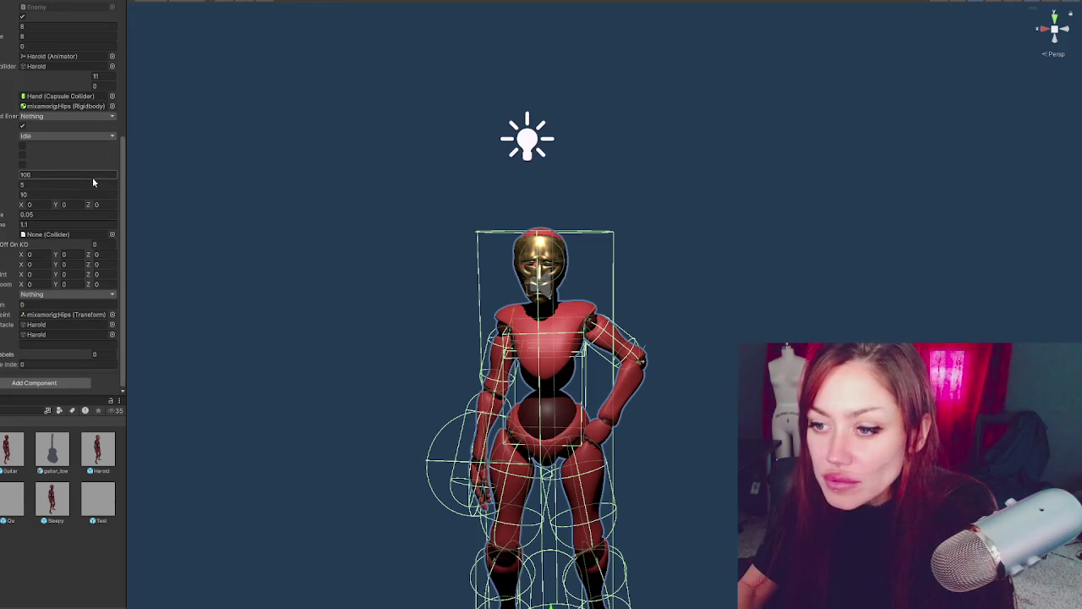
left_click(29, 244)
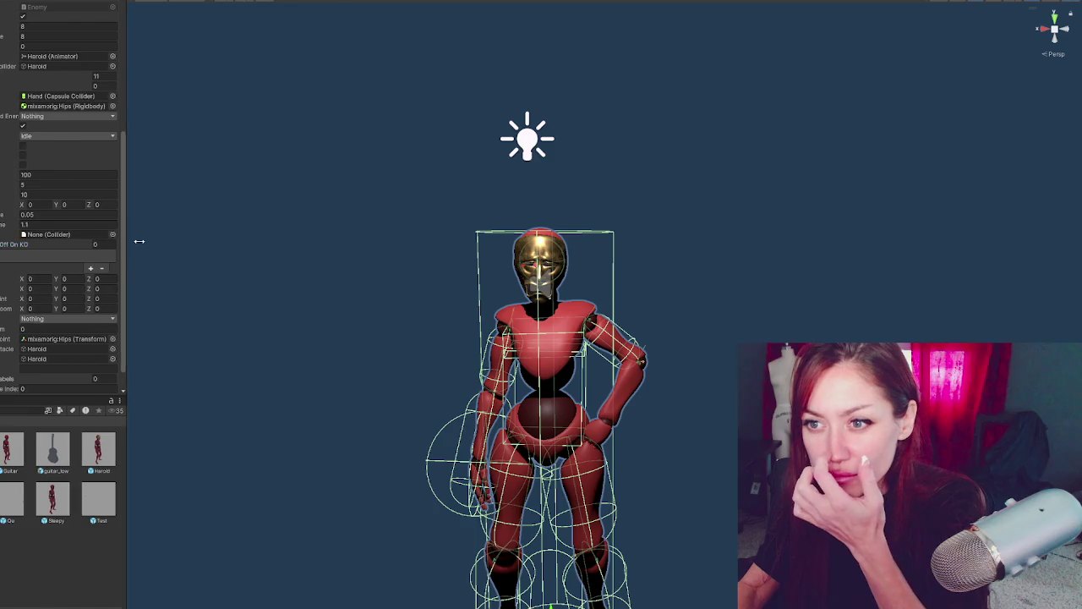
left_click_drag(128, 241, 190, 242)
Expand the Enemy script's Colliders list to show its eleven body colliders.
scroll(50, 220, "up", 4)
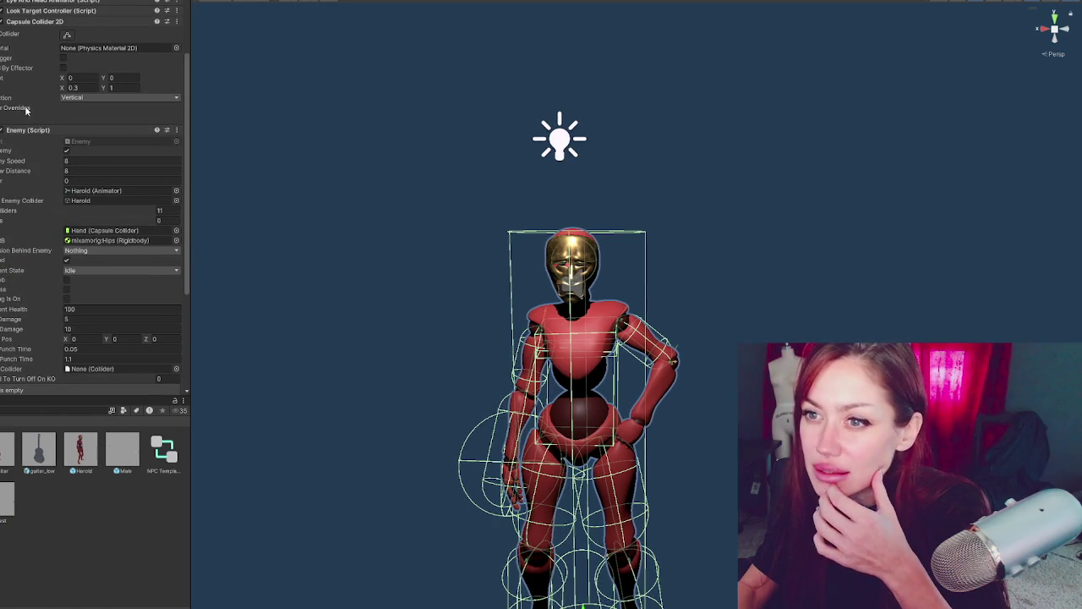
scroll(6, 108, "up", 3)
scroll(24, 185, "down", 8)
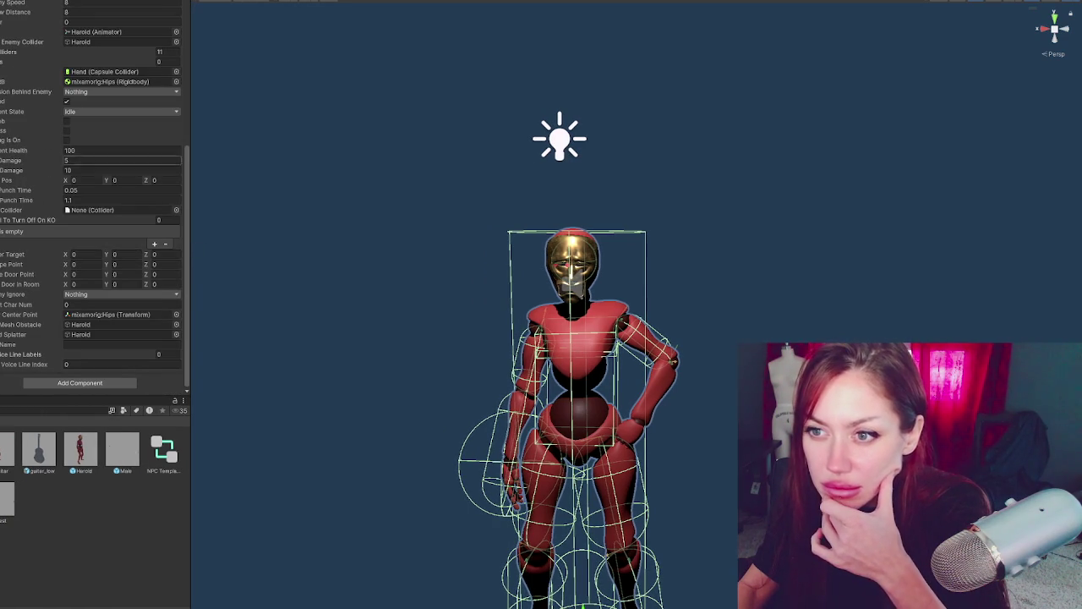
left_click(2, 53)
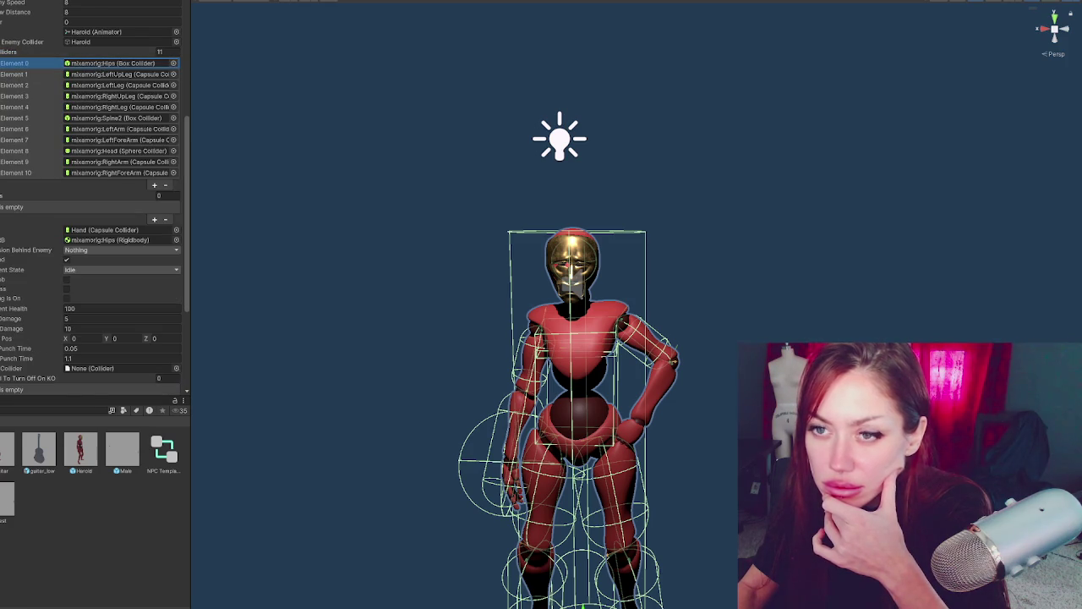
scroll(59, 91, "down", 3)
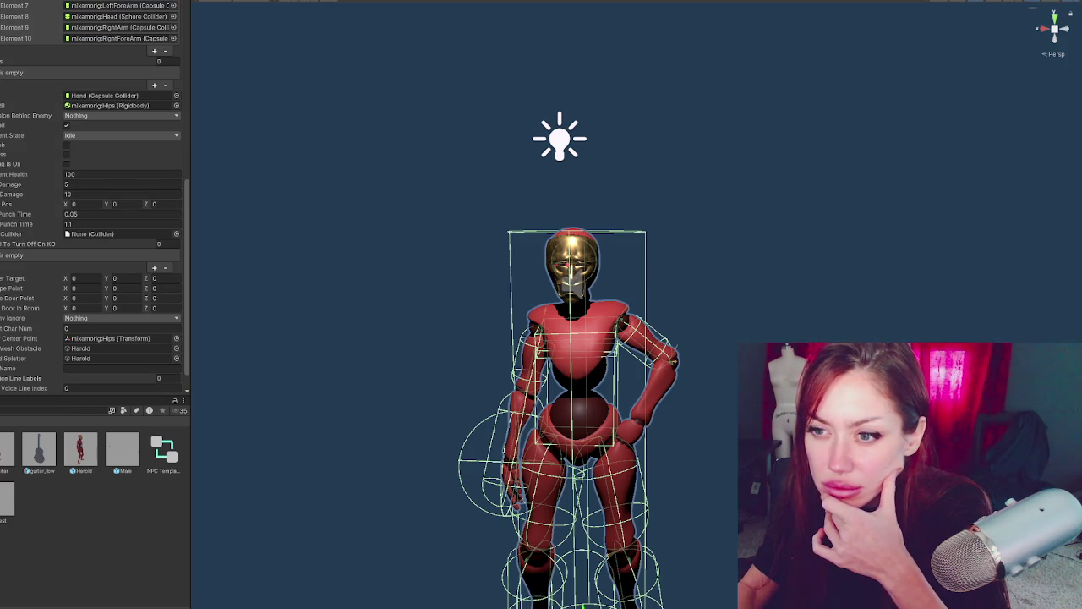
Add the LeftUpLeg, LeftLeg, RightUpLeg and RightLeg colliders to the KO list.
left_click_drag(10, 239, 17, 255)
scroll(113, 90, "up", 2)
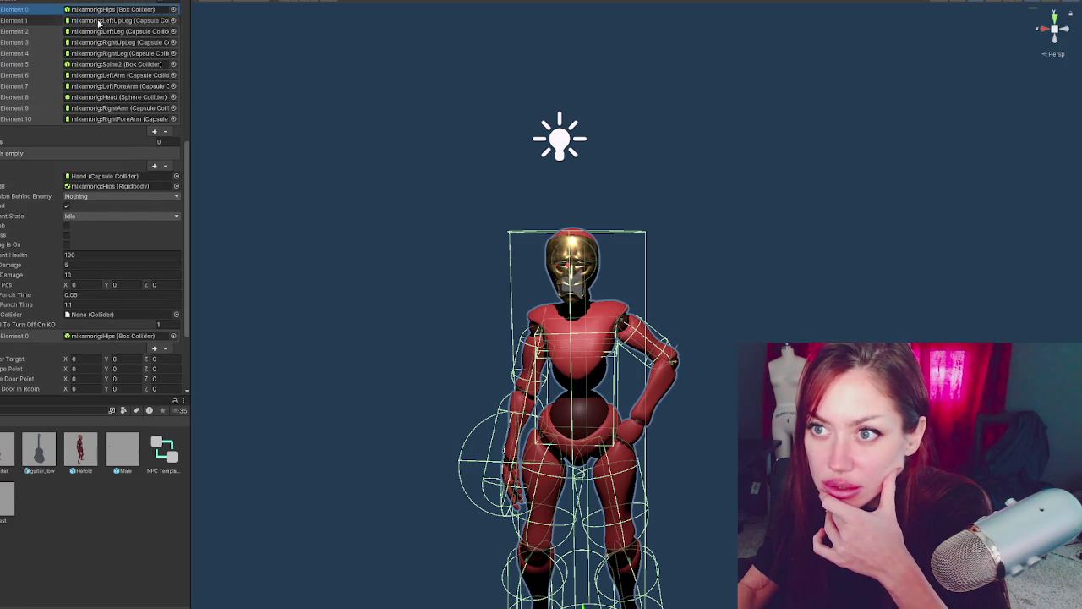
left_click(99, 21)
left_click_drag(99, 21, 17, 335)
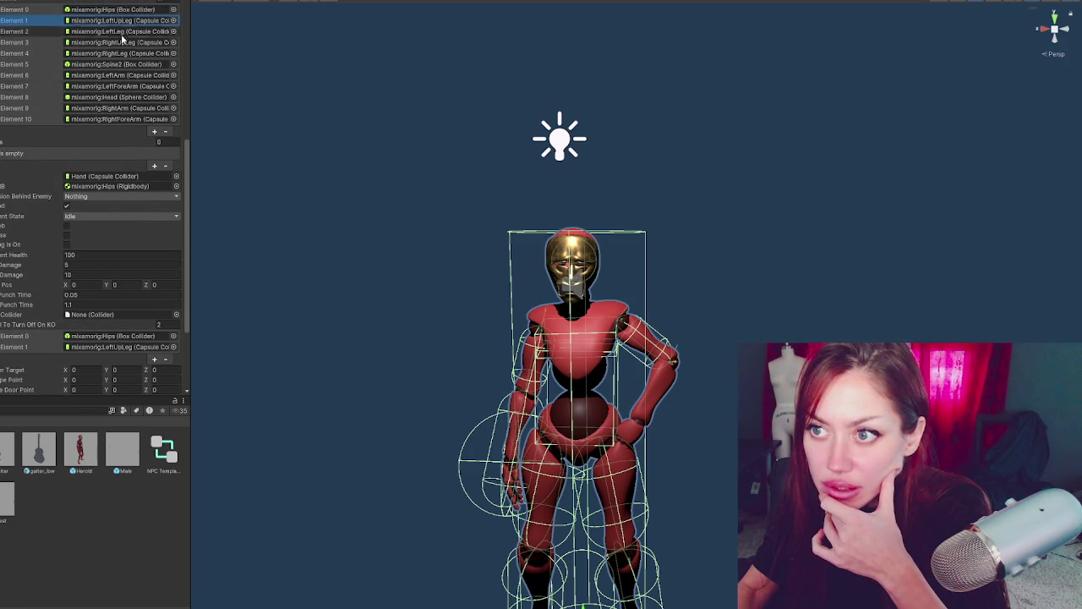
left_click(102, 31)
left_click_drag(101, 31, 26, 336)
left_click(123, 42)
left_click_drag(123, 42, 25, 337)
left_click(122, 54)
left_click_drag(22, 288, 25, 336)
Add the Spine2, LeftArm, LeftForeArm, Head, RightArm and RightForeArm colliders to the KO list.
left_click(99, 64)
left_click_drag(98, 64, 17, 331)
left_click(112, 75)
left_click_drag(112, 75, 17, 331)
left_click(122, 87)
left_click(123, 97)
mouse_move(123, 97)
left_mouse_down()
mouse_move(67, 304)
mouse_move(47, 331)
left_mouse_up()
left_click(87, 108)
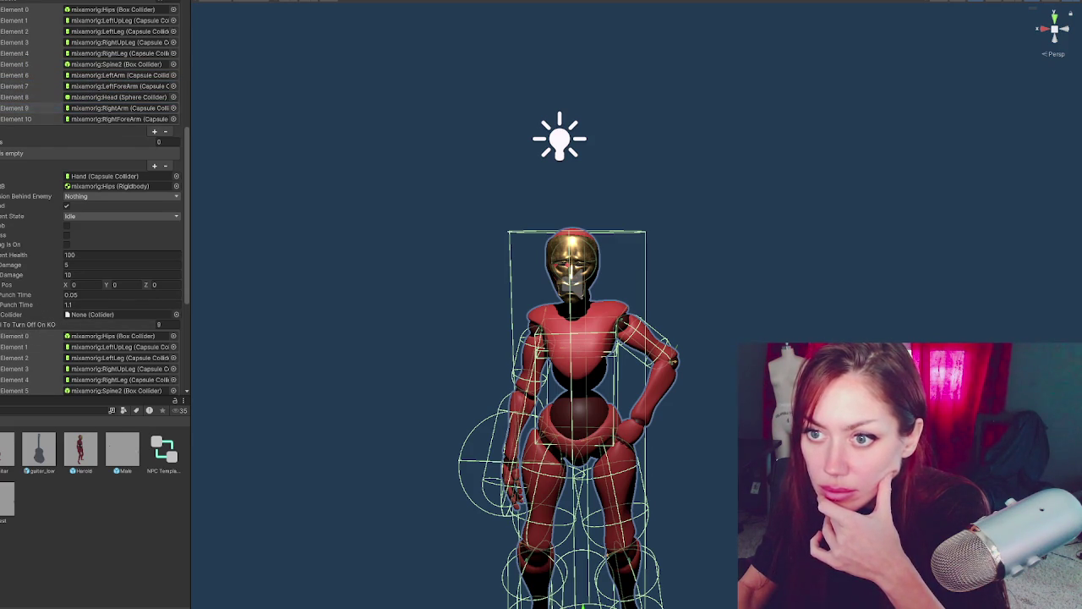
left_click_drag(87, 108, 51, 331)
left_click(39, 119)
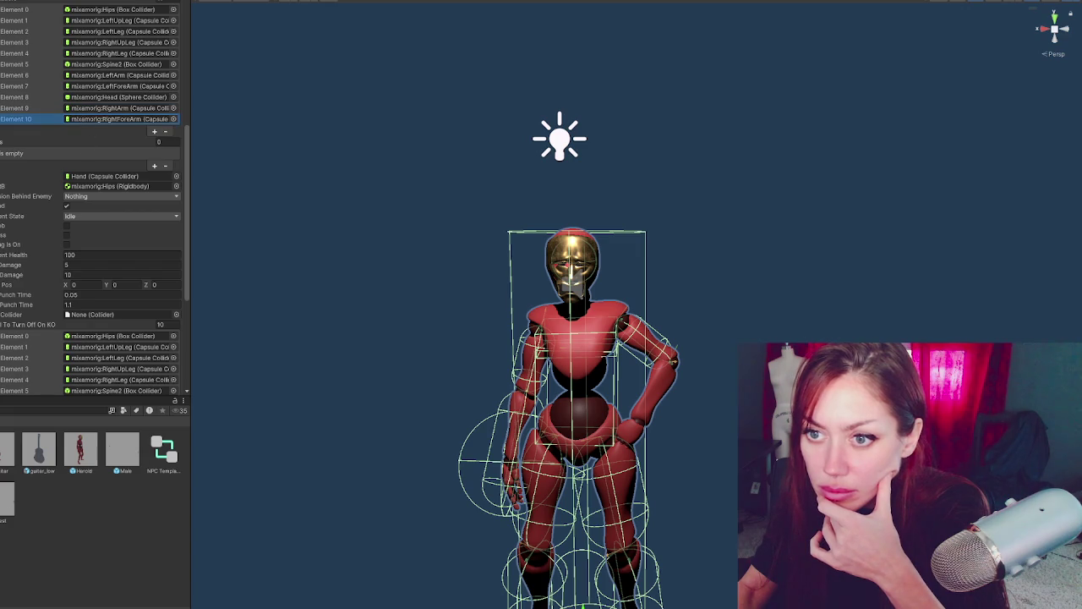
mouse_move(39, 119)
left_mouse_down()
mouse_move(51, 314)
mouse_move(34, 332)
left_mouse_up()
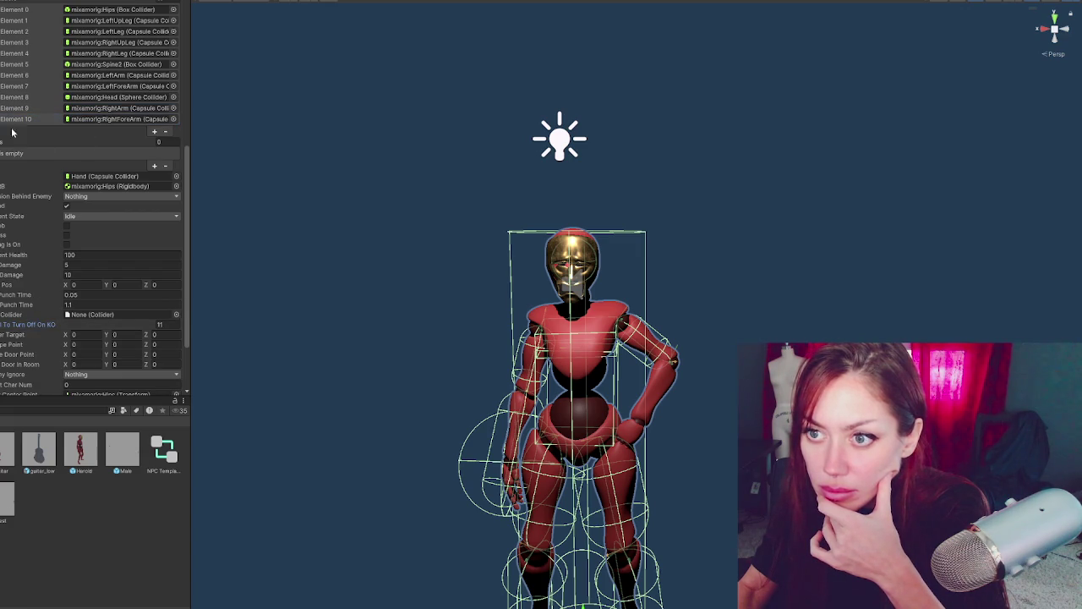
Fill the rigidbody list with the Hips, LeftUpLeg, LeftLeg, RightUpLeg, RightLeg and Spine2 rigidbodies.
scroll(12, 132, "up", 2)
left_click(17, 63)
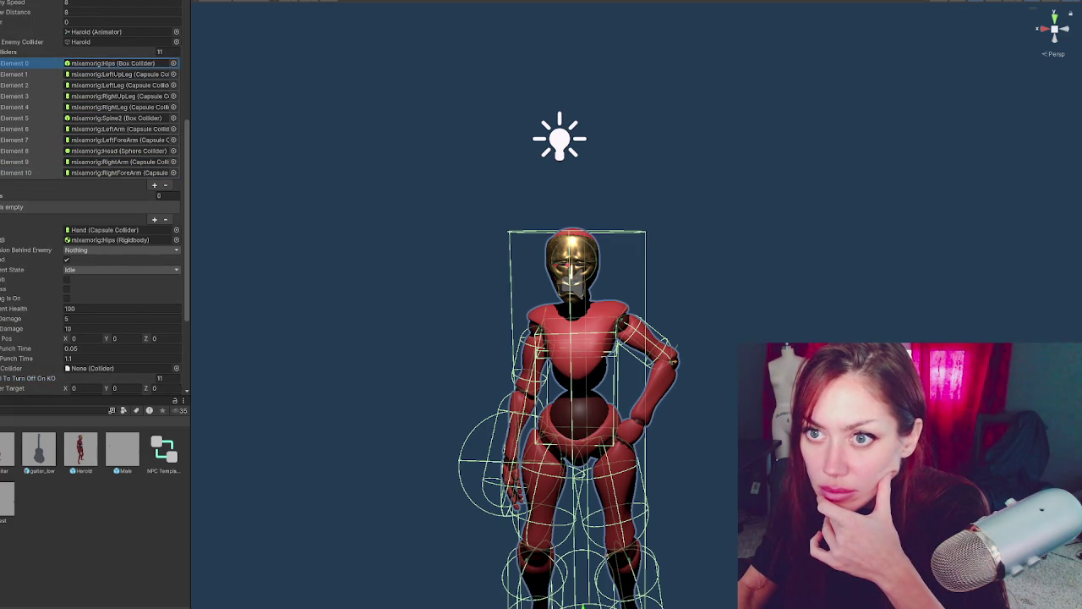
left_click_drag(17, 63, 33, 203)
left_click(57, 77)
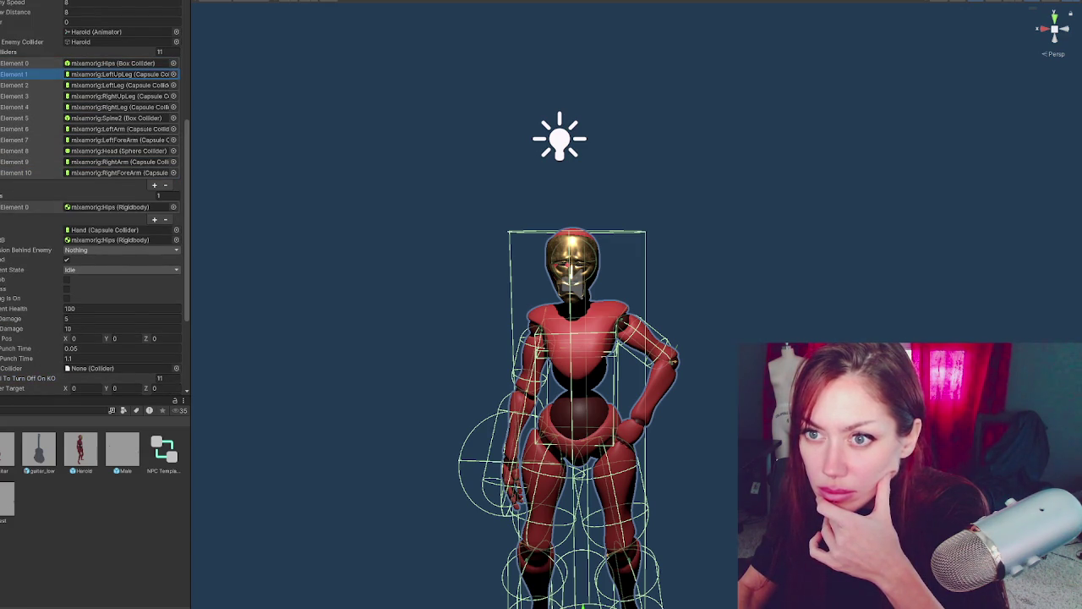
left_click_drag(16, 74, 34, 211)
left_click(17, 85)
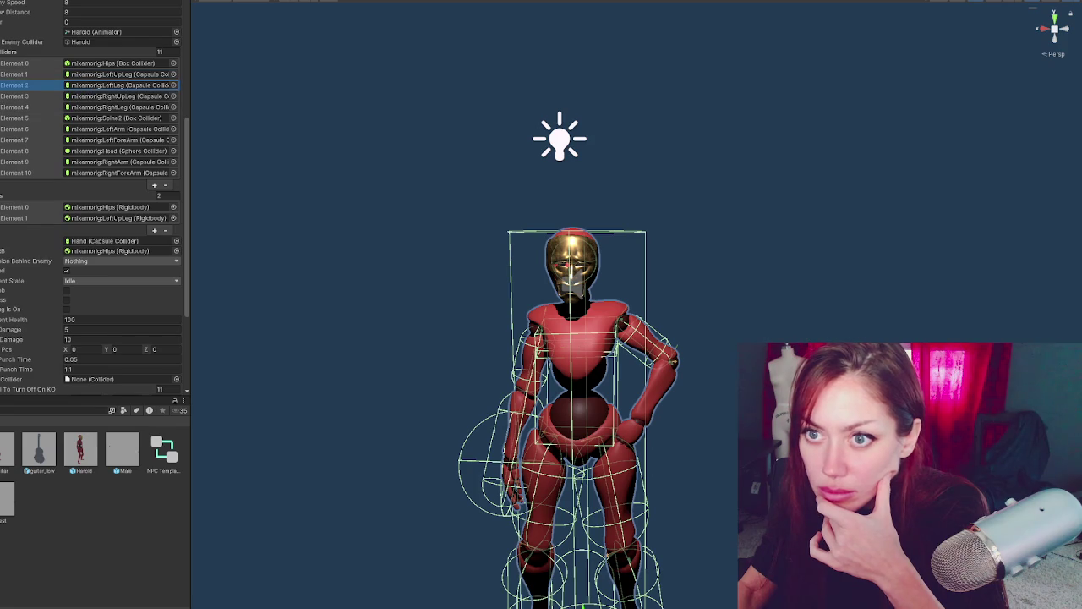
mouse_move(17, 86)
left_mouse_down()
mouse_move(33, 211)
mouse_move(14, 97)
mouse_move(25, 207)
left_mouse_up()
left_click(17, 106)
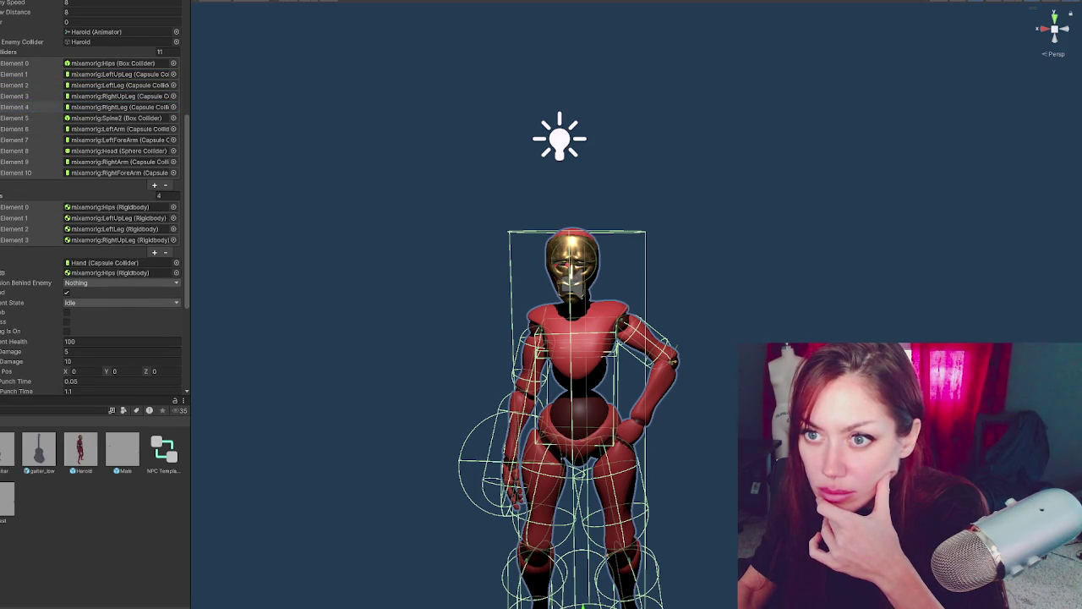
left_click_drag(17, 107, 17, 207)
left_click(17, 118)
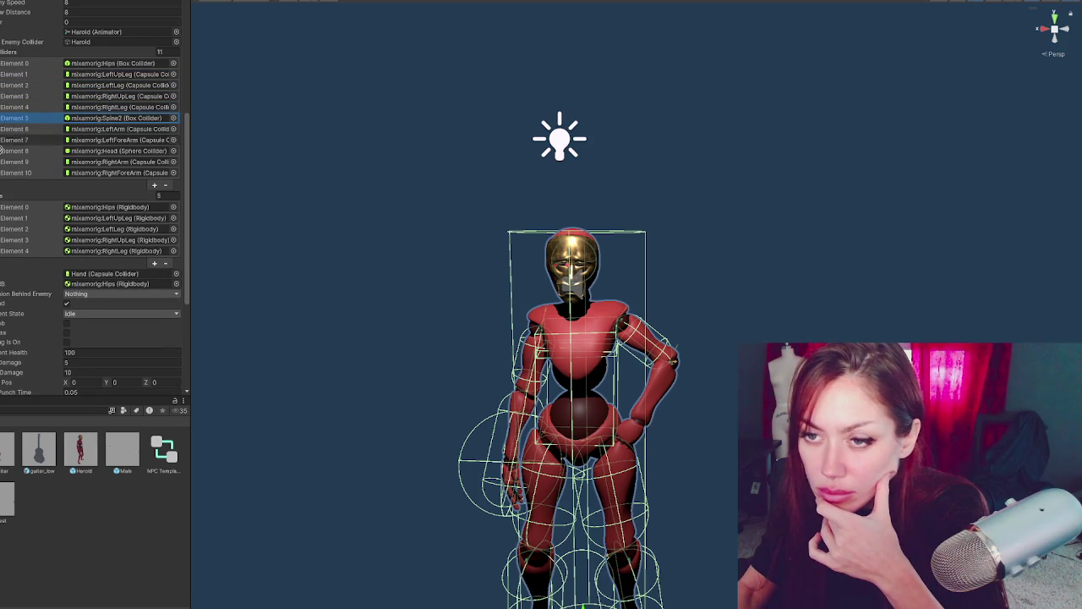
left_click_drag(1, 150, 31, 207)
Add the LeftArm, LeftForeArm, Head, RightArm and RightForeArm rigidbodies, then collapse both lists.
left_click(17, 129)
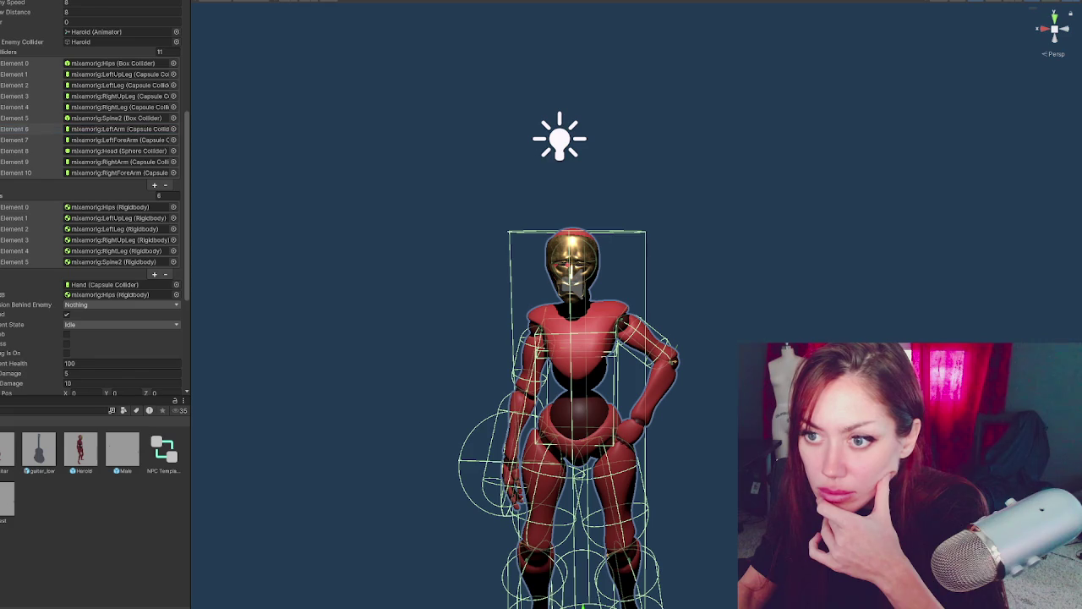
left_click_drag(17, 128, 17, 207)
left_click(17, 140)
left_click_drag(17, 139, 17, 207)
left_click(17, 151)
left_click(17, 161)
left_click(17, 172)
mouse_move(17, 161)
left_mouse_down()
mouse_move(17, 203)
mouse_move(6, 197)
left_mouse_up()
left_click(7, 195)
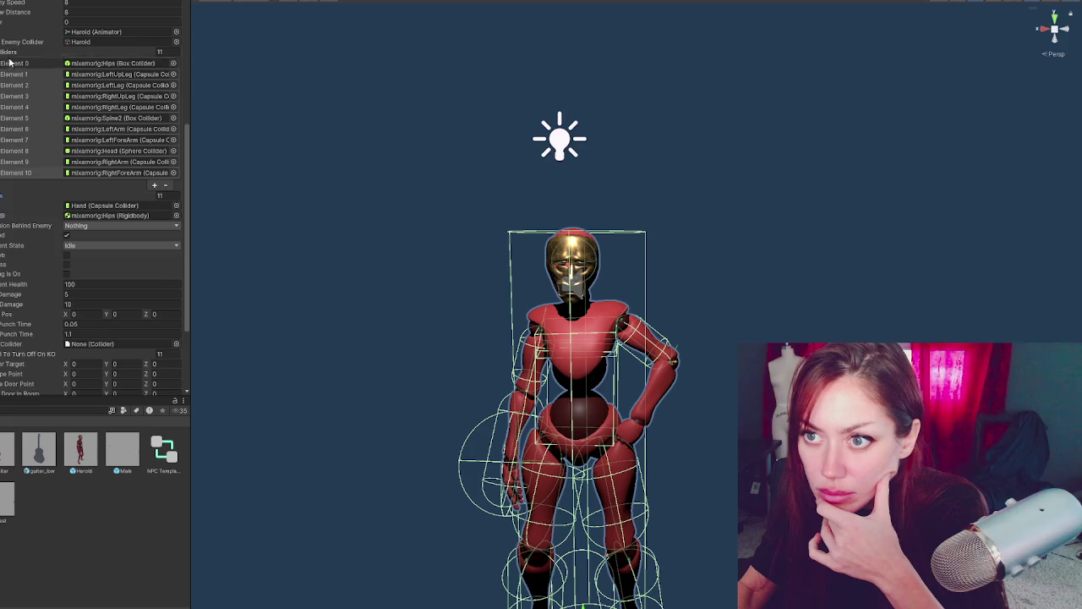
left_click(7, 76)
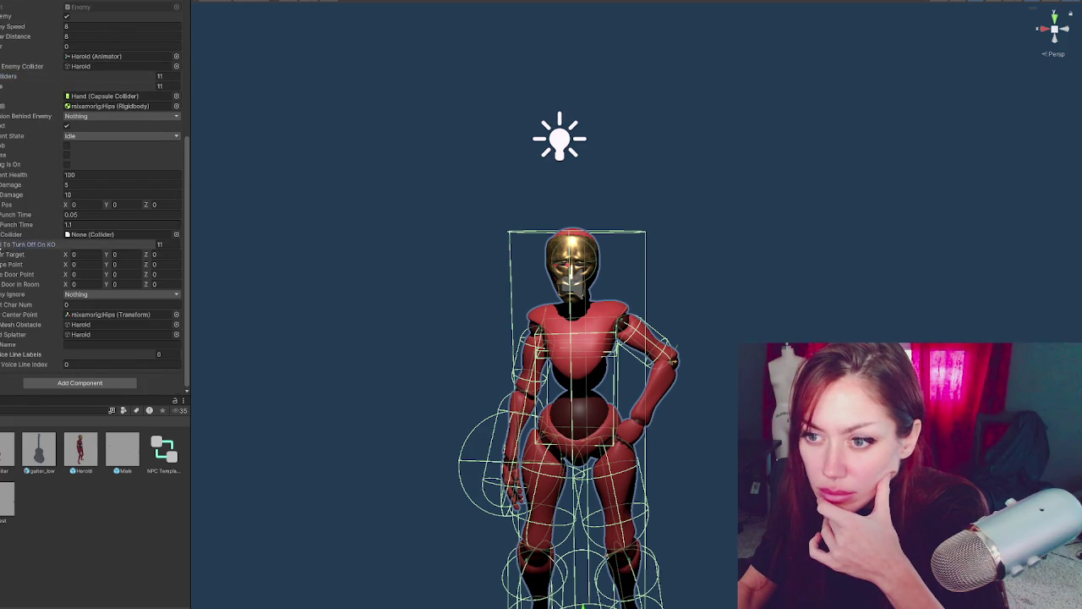
Add the Hand capsule collider as the twelfth KO limbs entry, then open the Scenes folder.
left_click(4, 244)
scroll(5, 244, "down", 3)
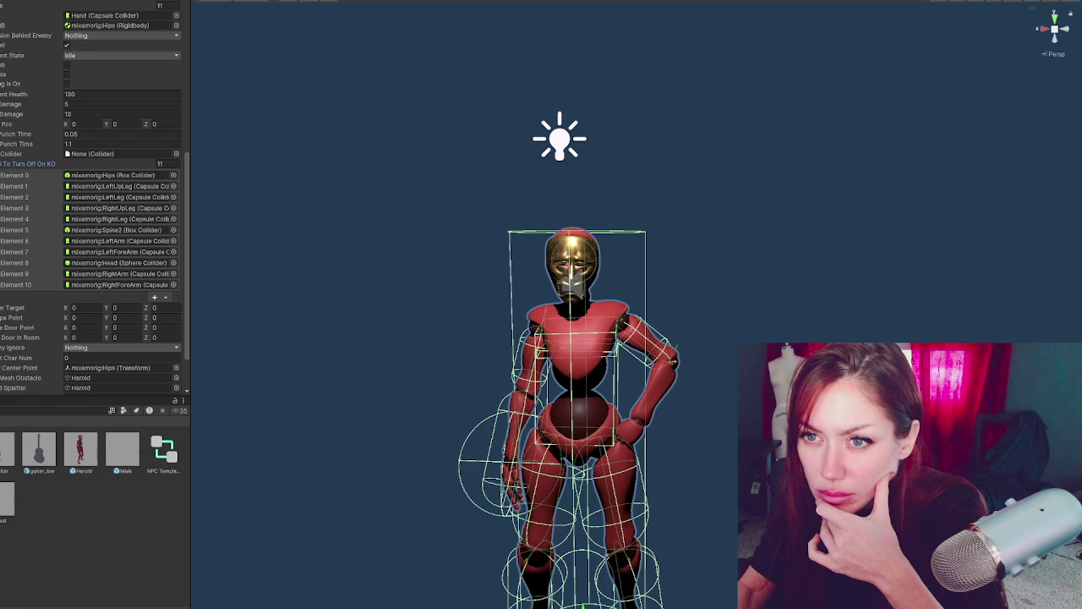
left_click_drag(13, 167, 6, 164)
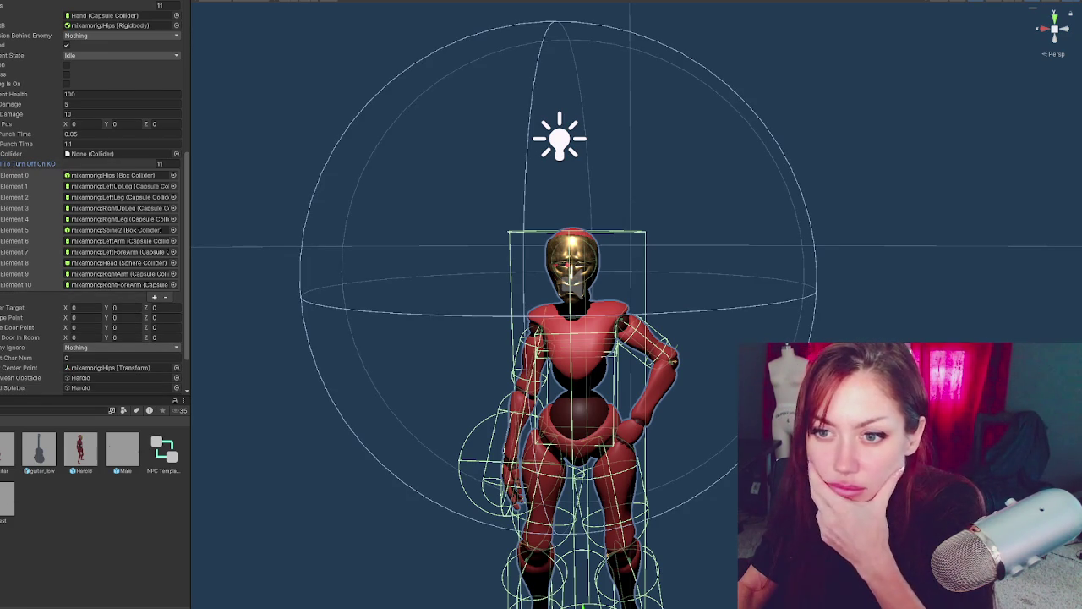
left_click_drag(13, 164, 22, 165)
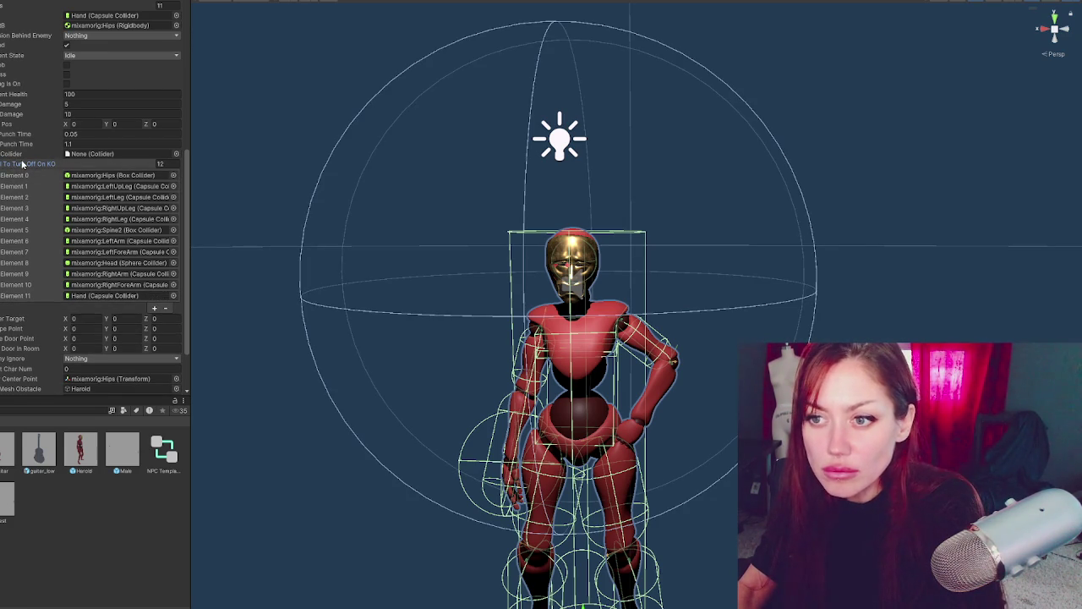
left_click(20, 164)
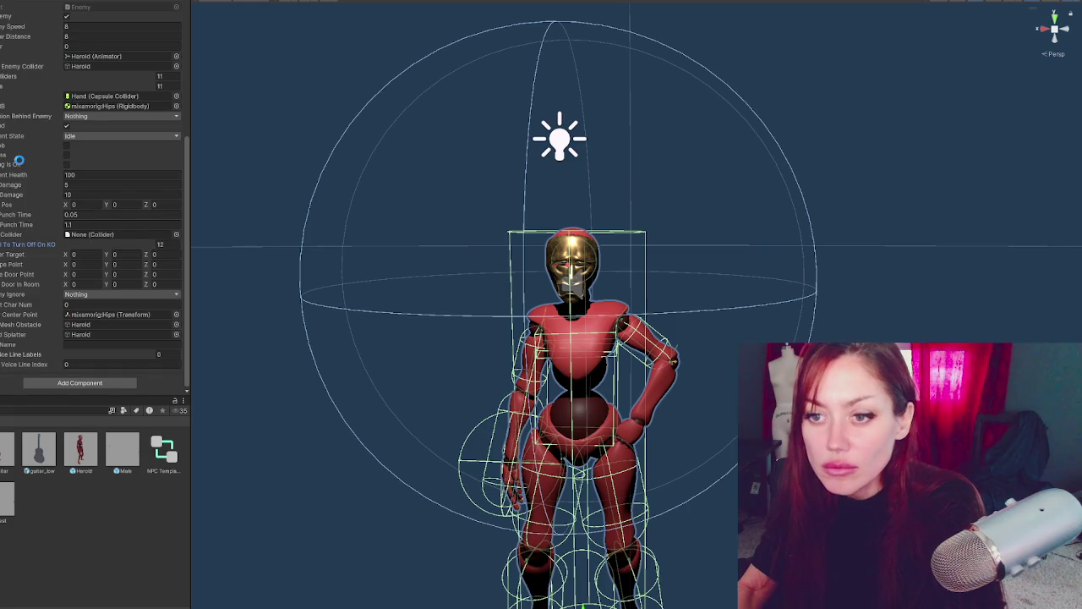
double_click(7, 499)
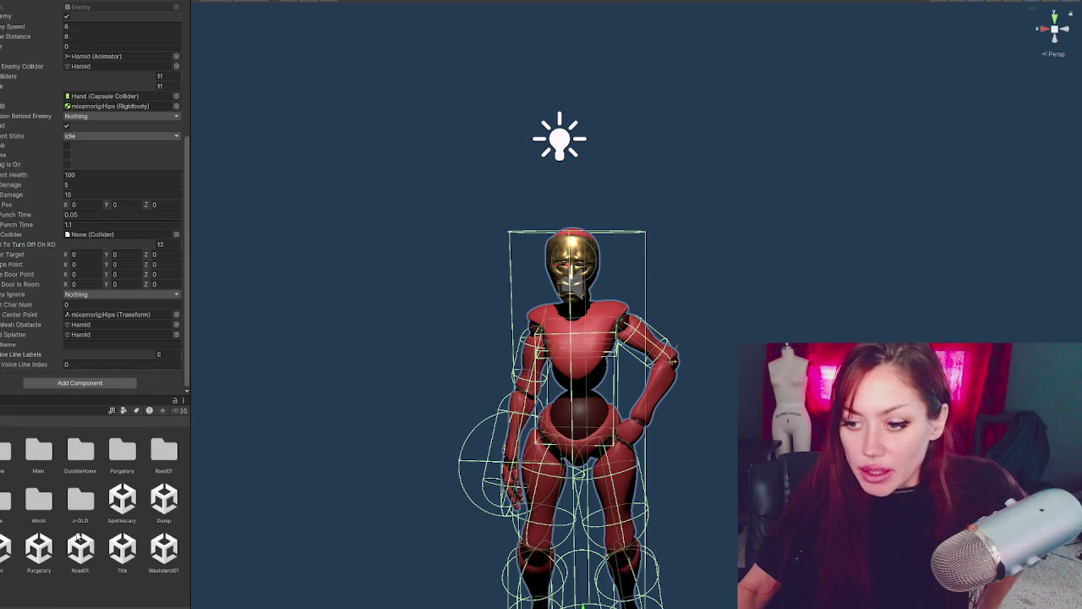
Open the Title scene and start the game in DEV MODE.
double_click(122, 549)
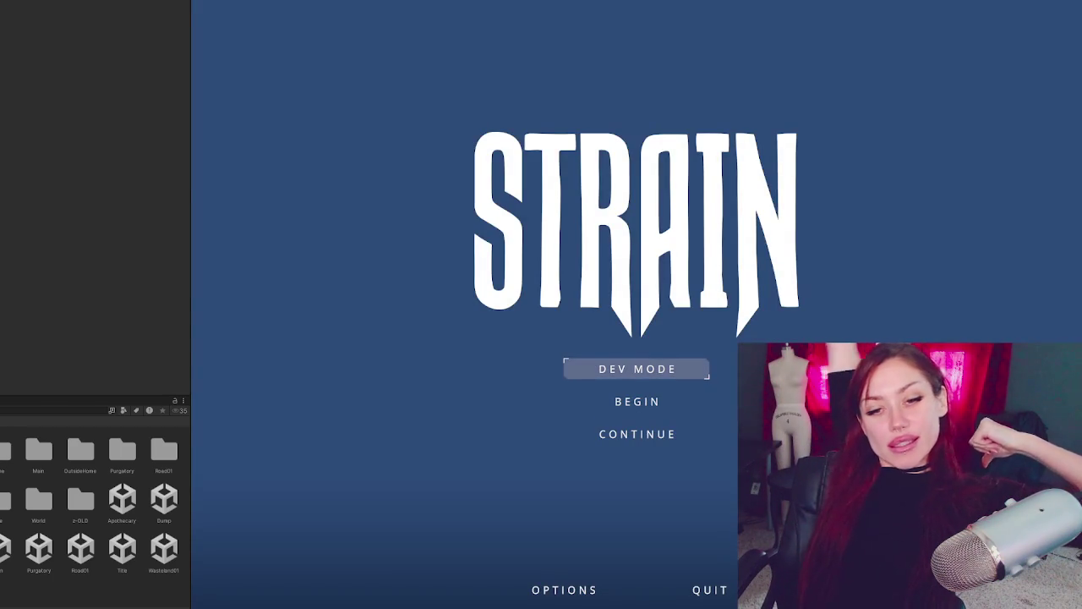
left_click(702, 375)
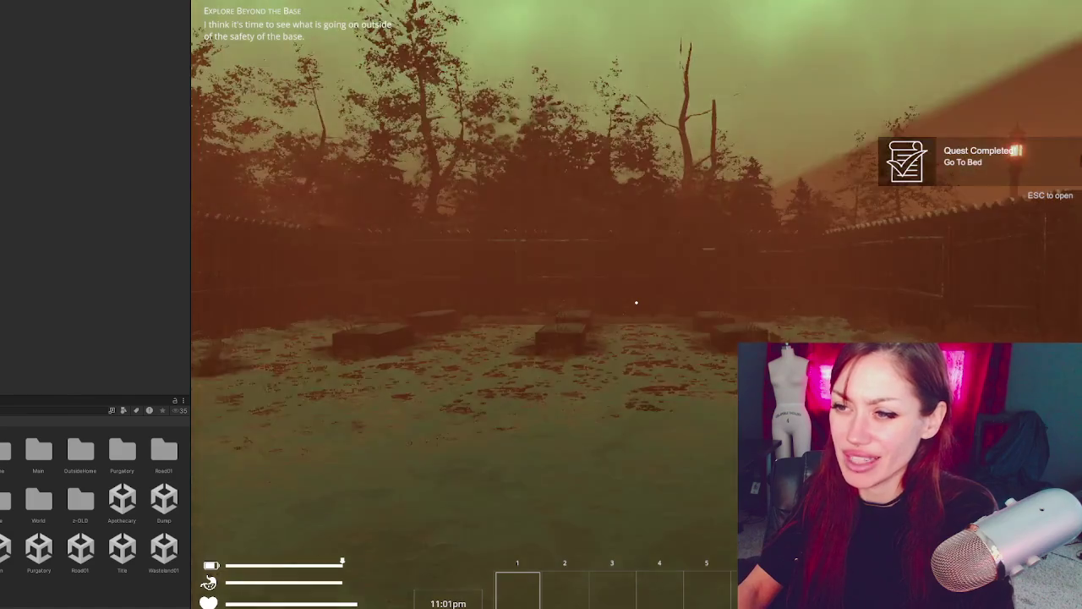
Pause the game, narrow the Inspector to enlarge the game view, and resume.
key("Escape")
left_click_drag(189, 202, 48, 206)
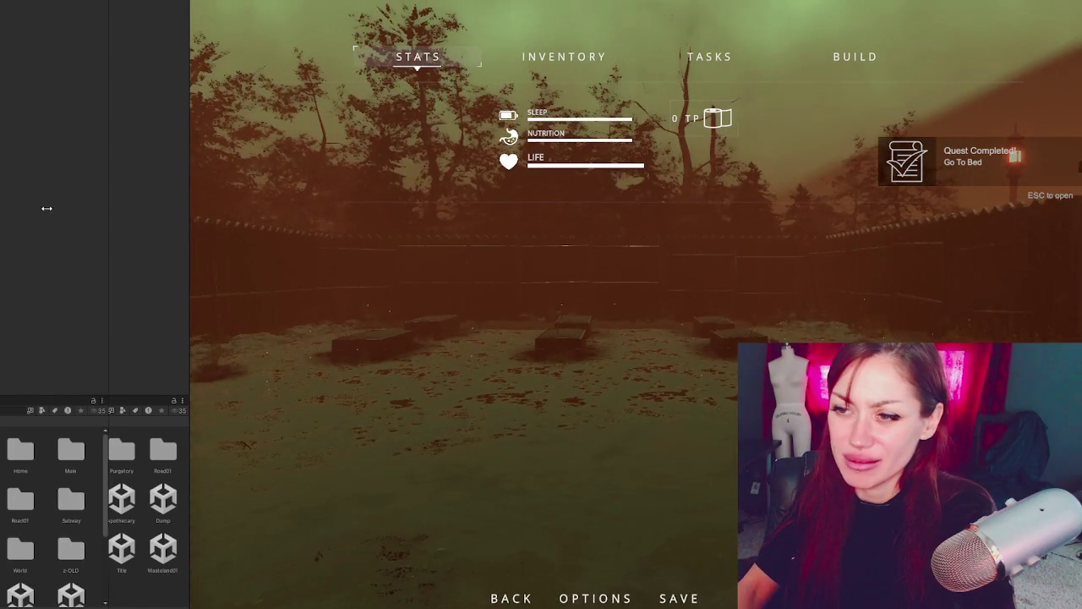
key("Escape")
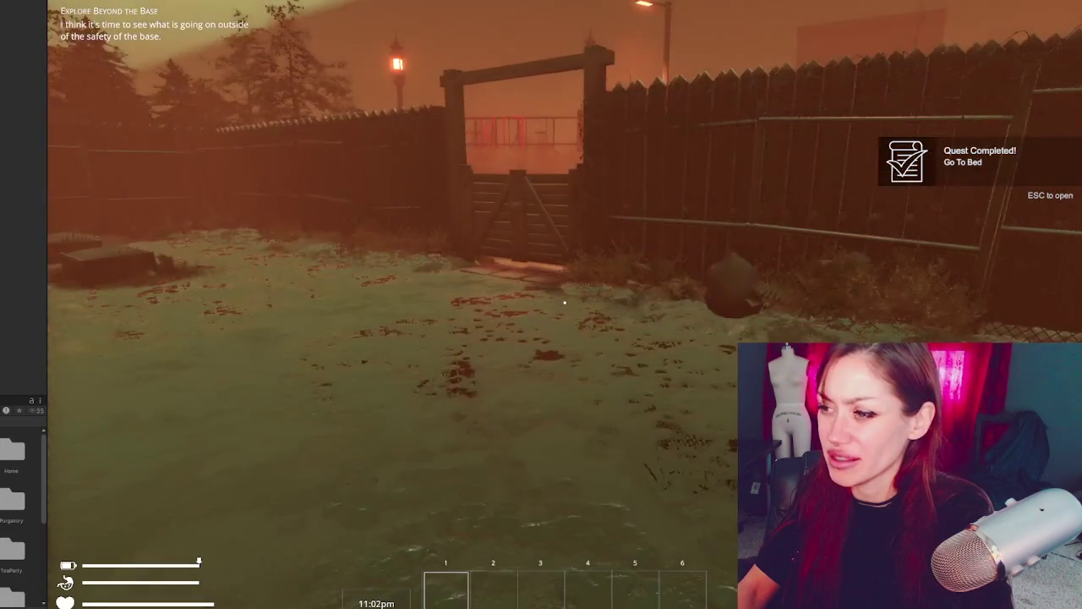
Walk the player through the wooden gate and down the road toward the EXIT sign.
key("w")
key("w")
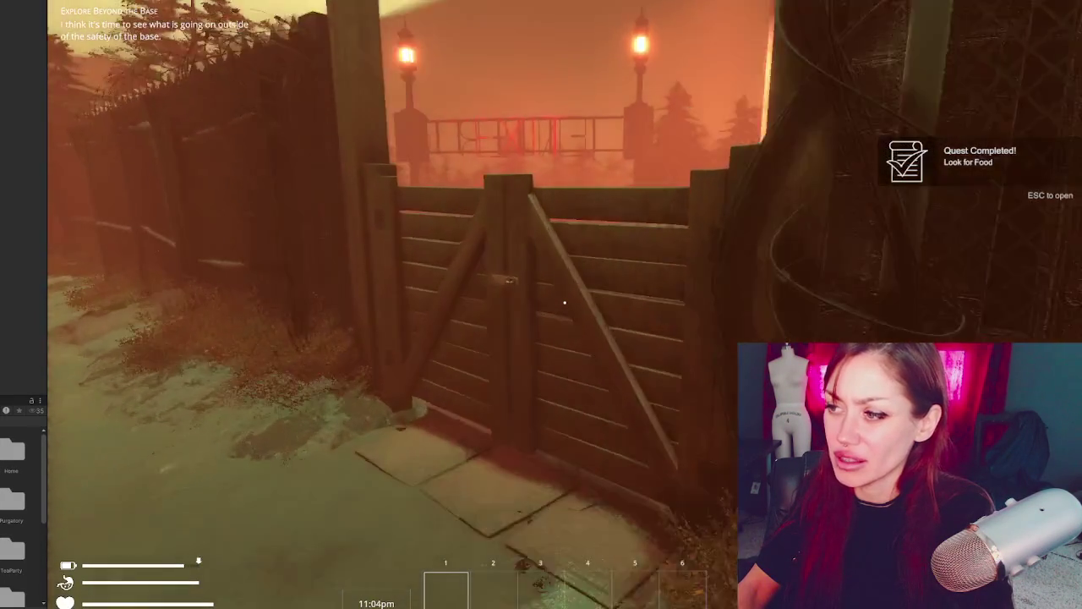
key("e")
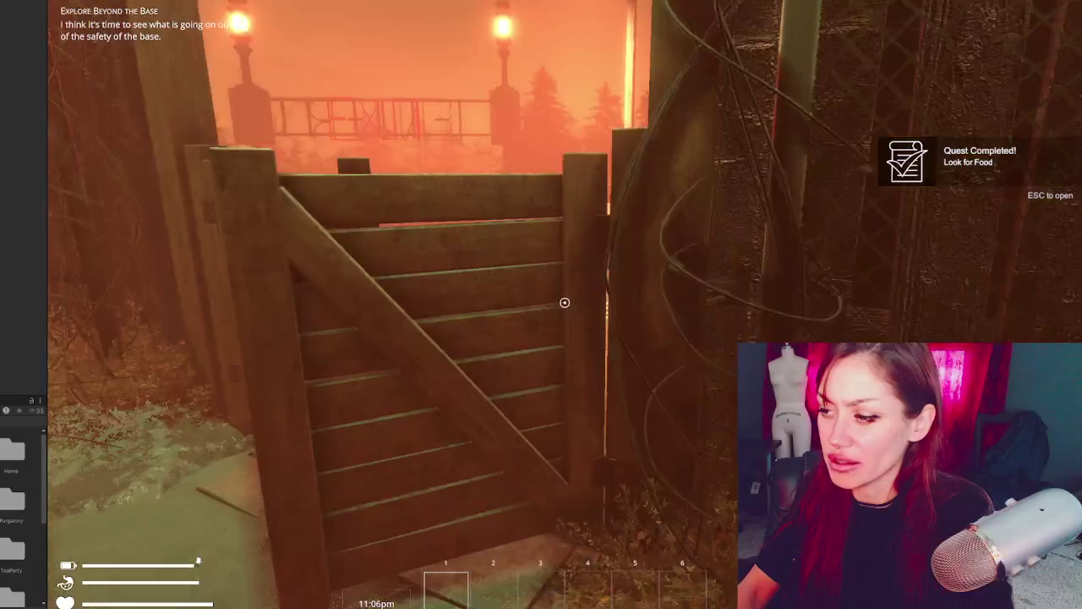
key("w")
key("w")
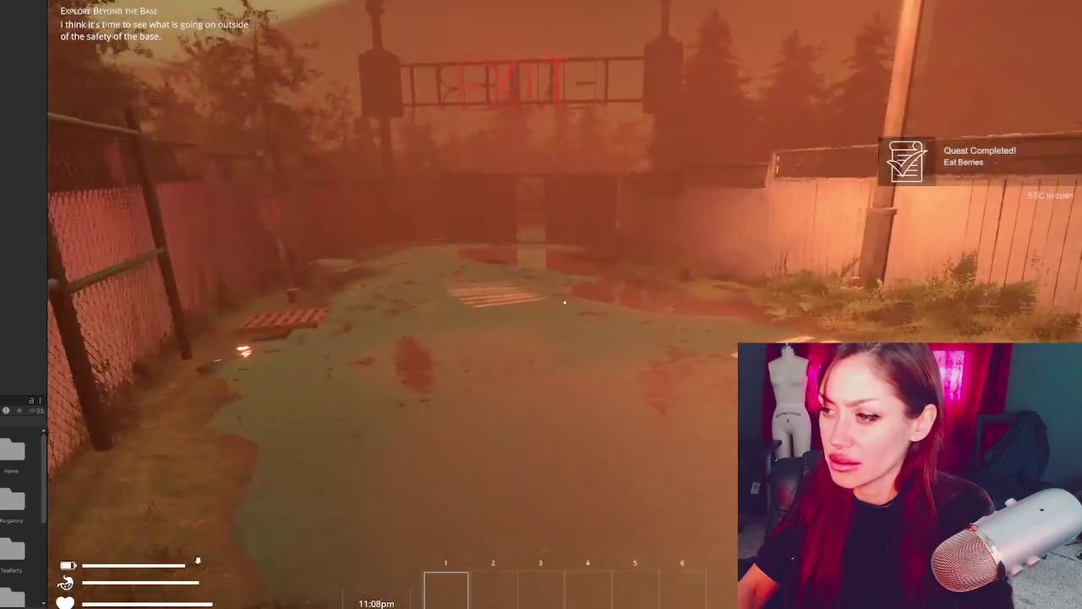
key("w")
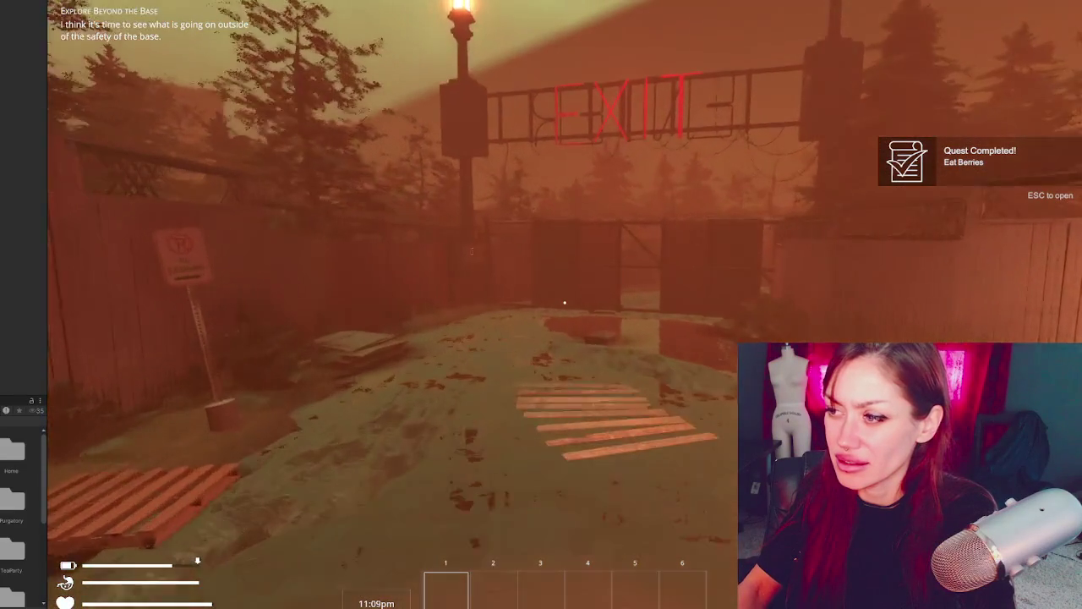